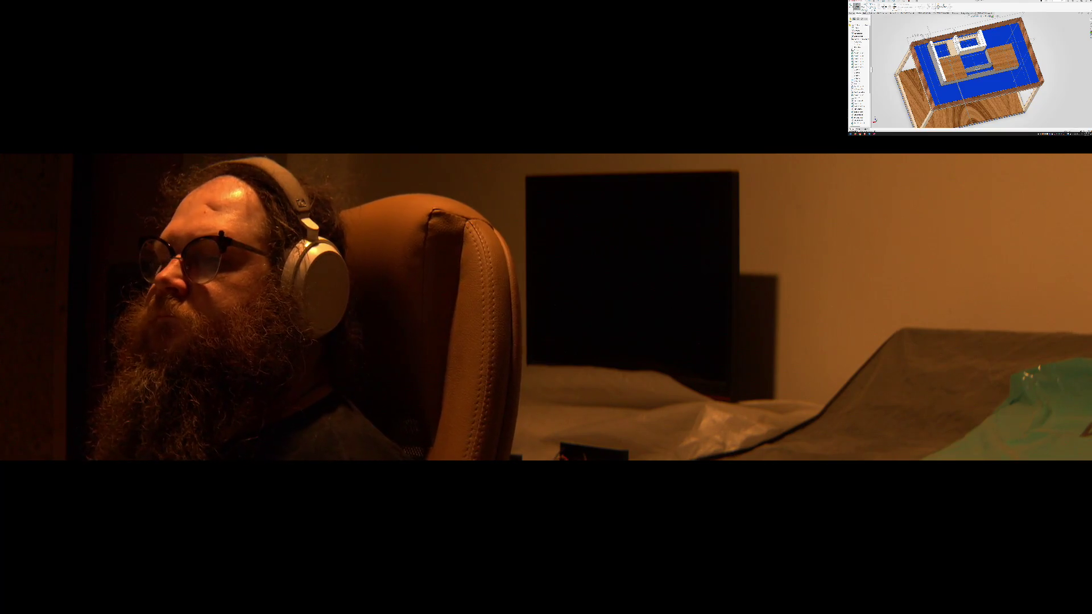
{"action": "middle_click_drag", "start_coordinate": [969, 72], "coordinate": [1046, 75]}
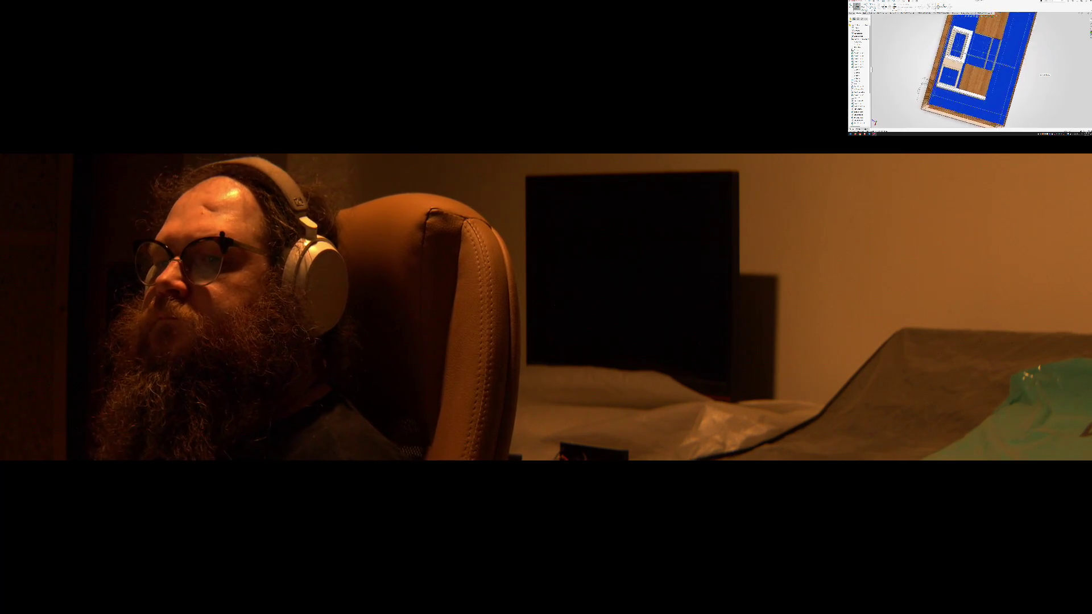
{"action": "scroll", "coordinate": [1045, 75], "scroll_direction": "up", "scroll_amount": 3}
{"action": "scroll", "coordinate": [1045, 73], "scroll_direction": "up", "scroll_amount": 3}
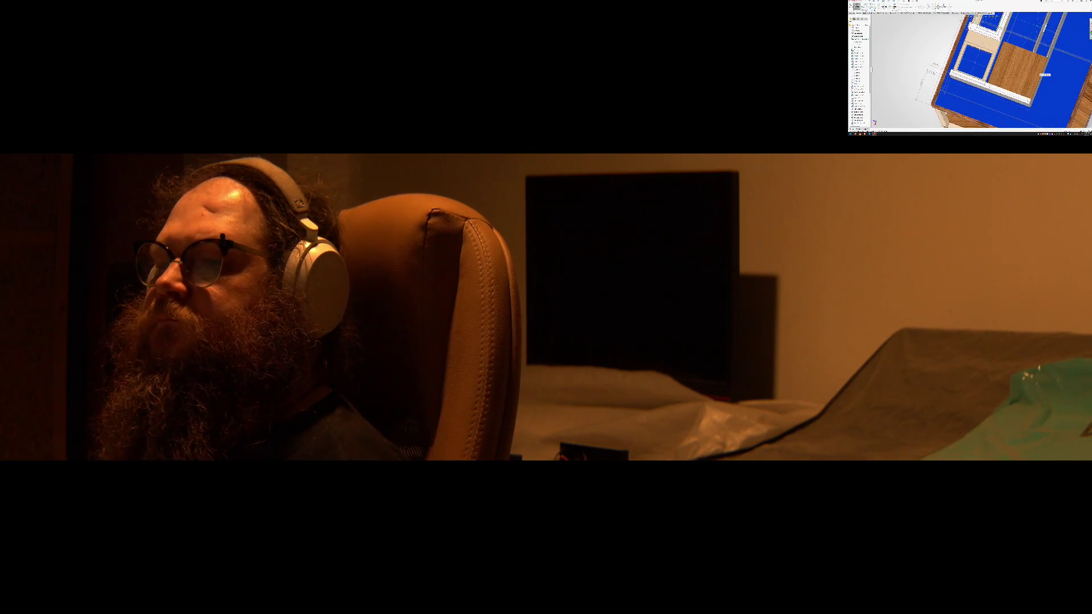
{"action": "scroll", "coordinate": [1045, 75], "scroll_direction": "up", "scroll_amount": 2}
{"action": "scroll", "coordinate": [1046, 75], "scroll_direction": "up", "scroll_amount": 2}
{"action": "scroll", "coordinate": [1045, 74], "scroll_direction": "up", "scroll_amount": 2}
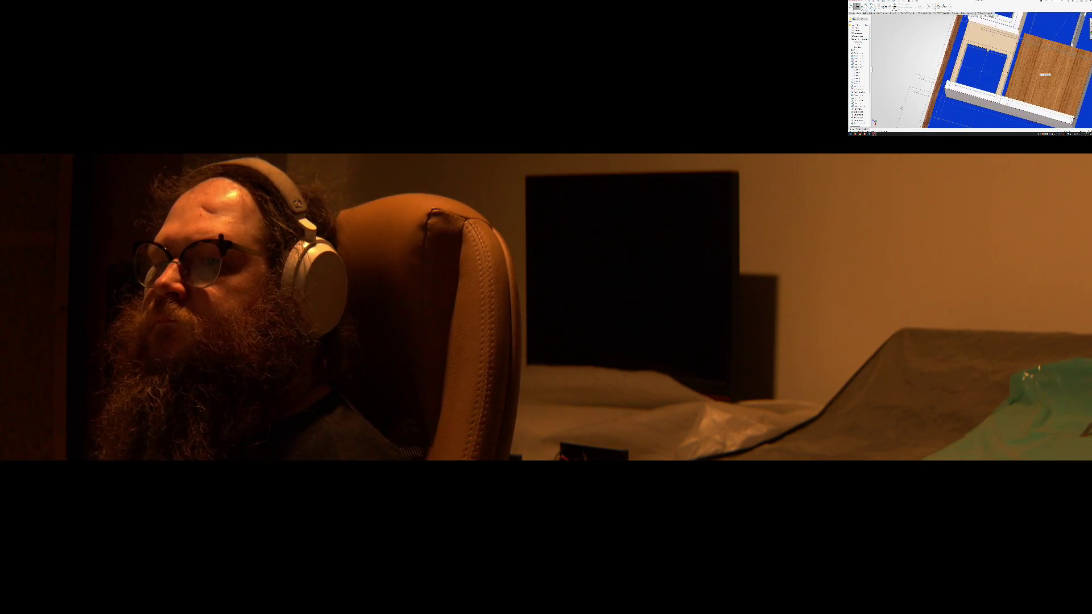
{"action": "middle_click_drag", "start_coordinate": [1045, 75], "coordinate": [1043, 78]}
{"action": "scroll", "coordinate": [1042, 77], "scroll_direction": "down", "scroll_amount": 2}
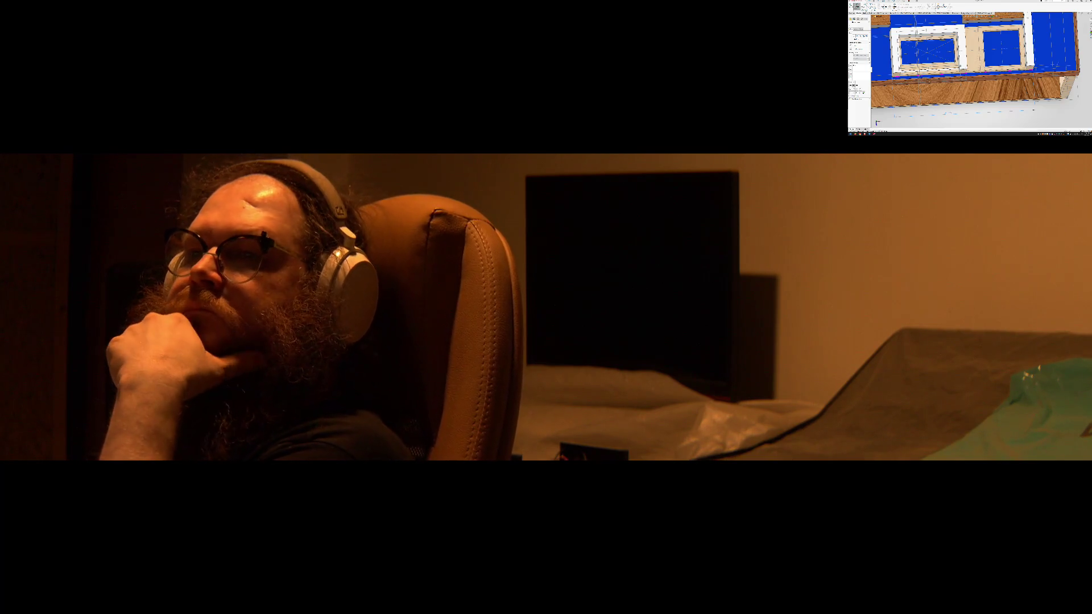
{"action": "scroll", "coordinate": [1035, 17], "scroll_direction": "up", "scroll_amount": 2}
{"action": "scroll", "coordinate": [947, 59], "scroll_direction": "down", "scroll_amount": 2}
{"action": "scroll", "coordinate": [947, 60], "scroll_direction": "down", "scroll_amount": 2}
{"action": "scroll", "coordinate": [948, 60], "scroll_direction": "down", "scroll_amount": 2}
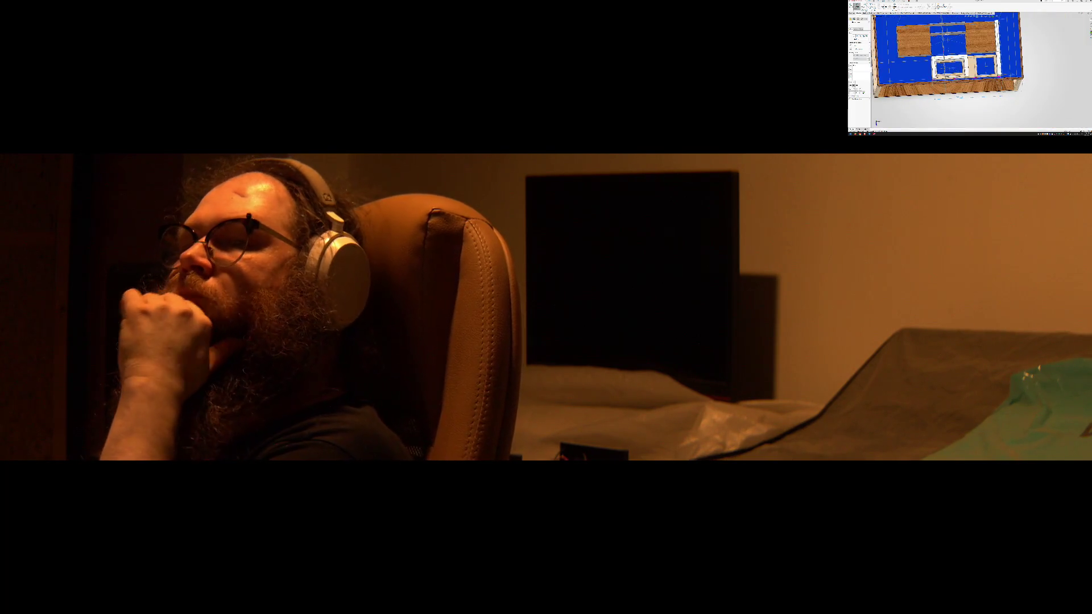
{"action": "scroll", "coordinate": [947, 60], "scroll_direction": "up", "scroll_amount": 2}
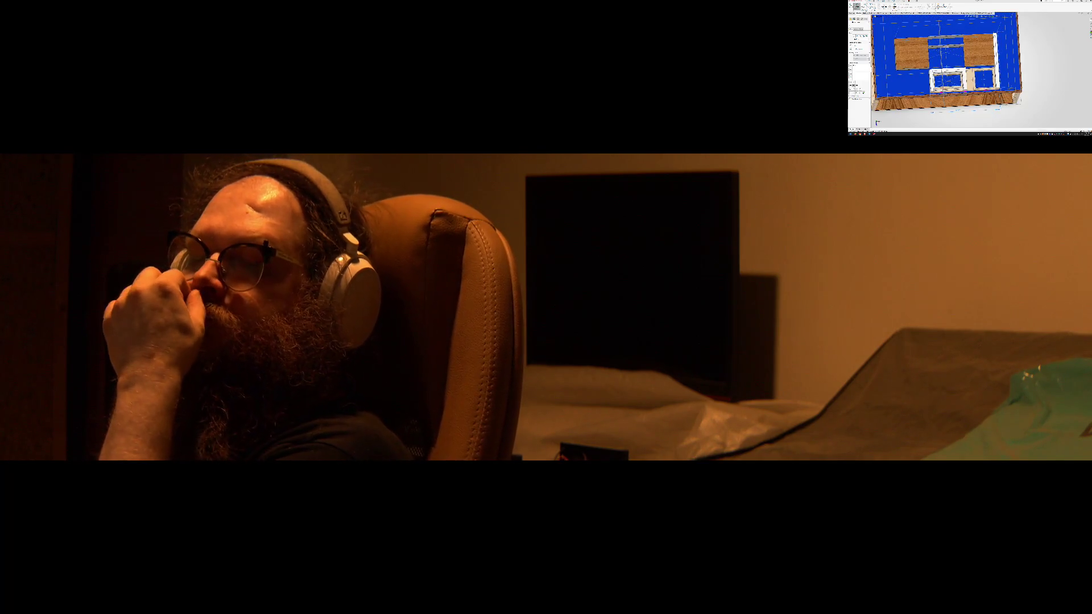
{"action": "scroll", "coordinate": [947, 60], "scroll_direction": "up", "scroll_amount": 2}
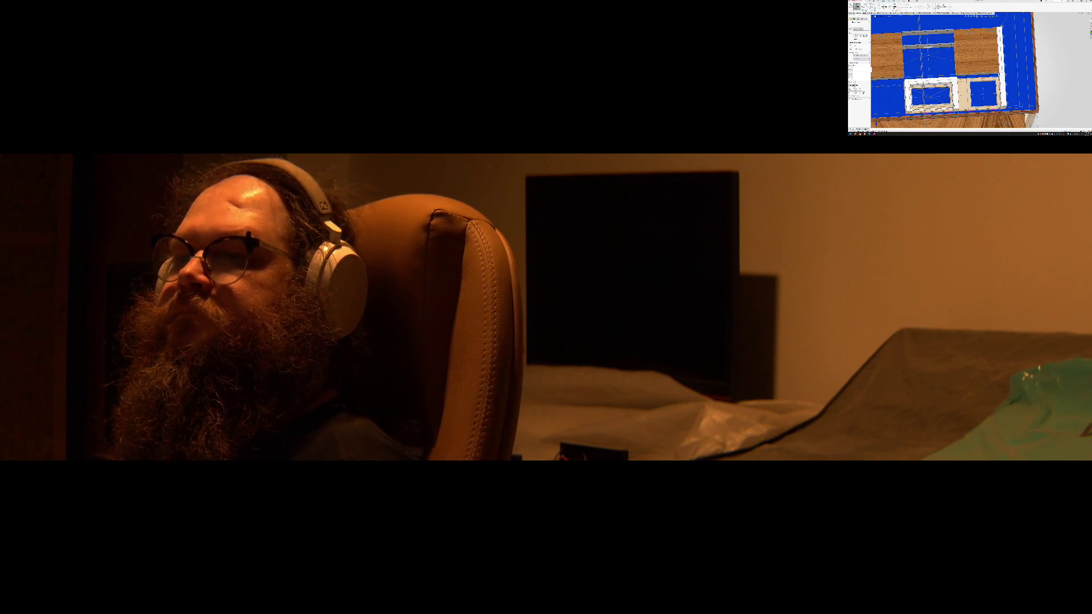
Expand the FeatureManager tree, then orbit the table to a front view and a flat top view
{"action": "left_click", "coordinate": [930, 95]}
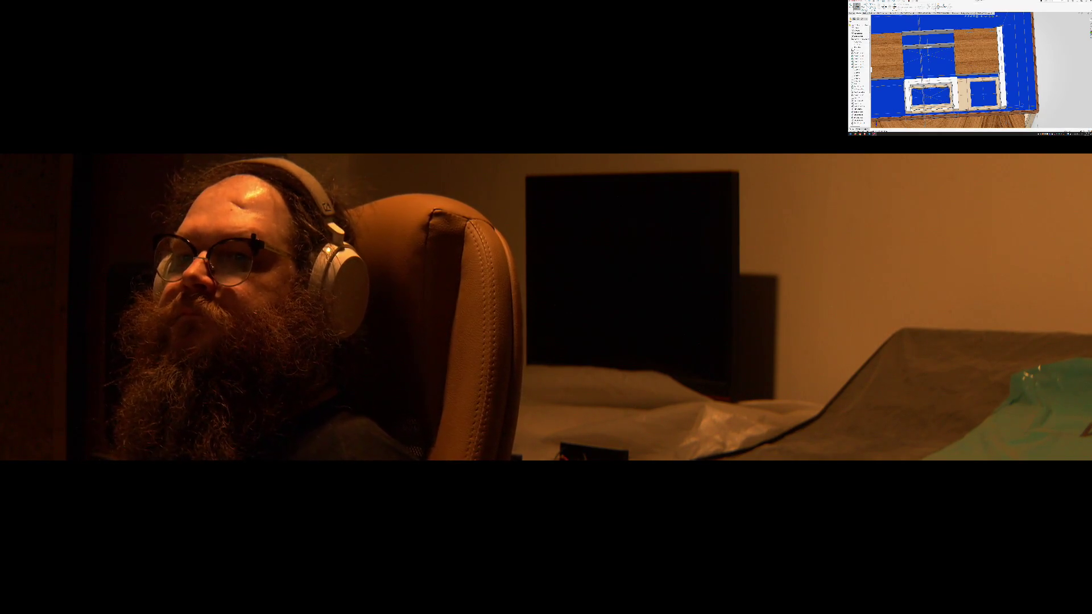
{"action": "mouse_move", "coordinate": [930, 96]}
{"action": "middle_mouse_down"}
{"action": "mouse_move", "coordinate": [932, 60]}
{"action": "mouse_move", "coordinate": [948, 41]}
{"action": "mouse_move", "coordinate": [923, 54]}
{"action": "middle_mouse_up"}
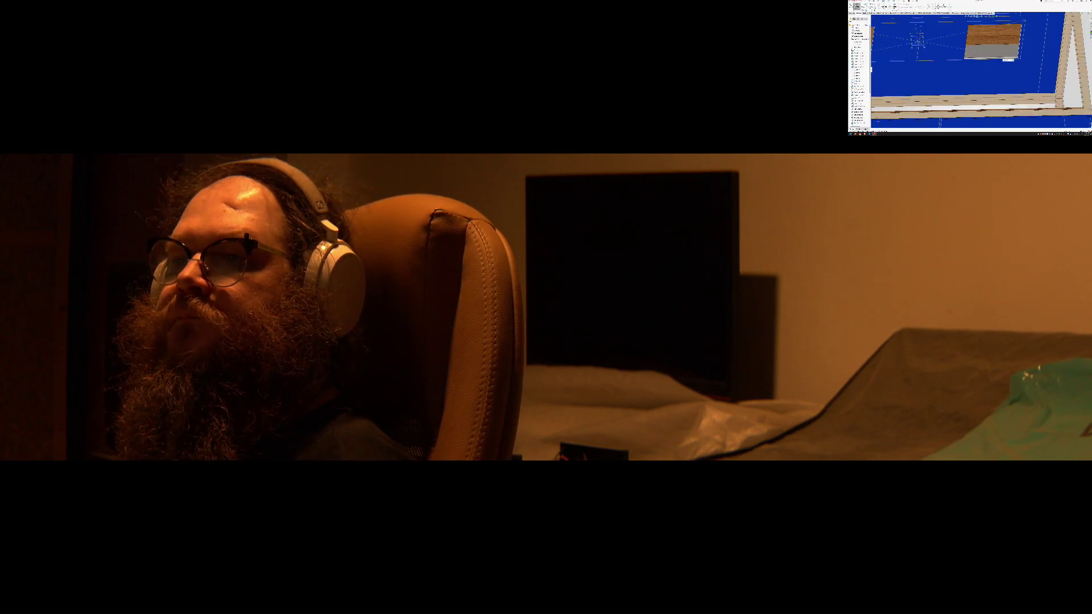
{"action": "scroll", "coordinate": [1005, 60], "scroll_direction": "up", "scroll_amount": 5}
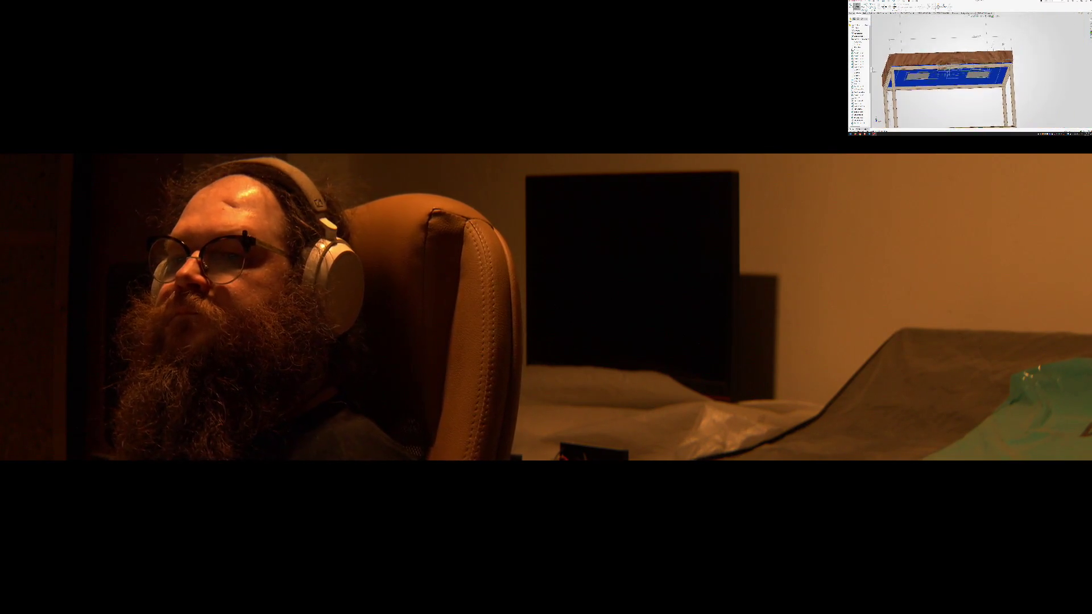
{"action": "mouse_move", "coordinate": [1005, 60]}
{"action": "middle_mouse_down"}
{"action": "mouse_move", "coordinate": [991, 71]}
{"action": "mouse_move", "coordinate": [1017, 71]}
{"action": "middle_mouse_up"}
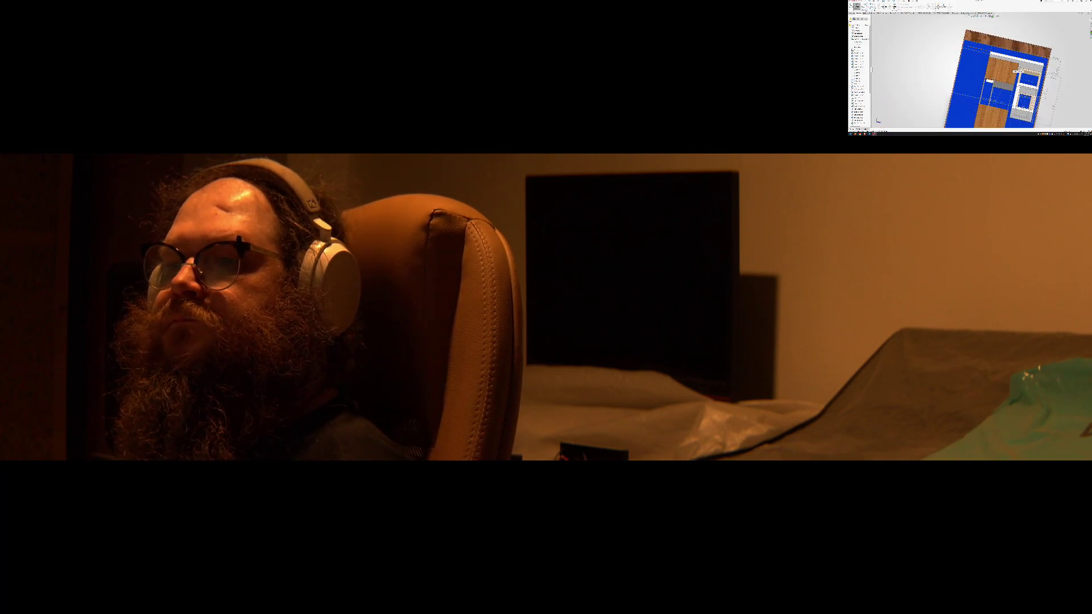
{"action": "middle_click_drag", "start_coordinate": [914, 122], "coordinate": [901, 105]}
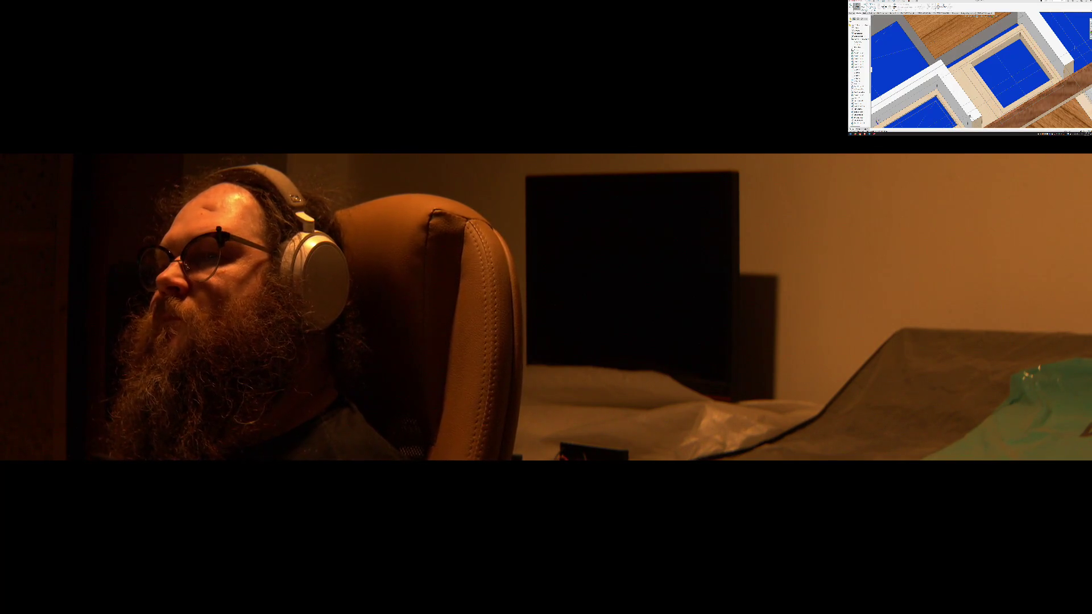
Tilt the assembly back to an angled view from above showing the whole box
{"action": "mouse_move", "coordinate": [964, 69]}
{"action": "middle_mouse_down"}
{"action": "mouse_move", "coordinate": [990, 94]}
{"action": "mouse_move", "coordinate": [998, 52]}
{"action": "middle_mouse_up"}
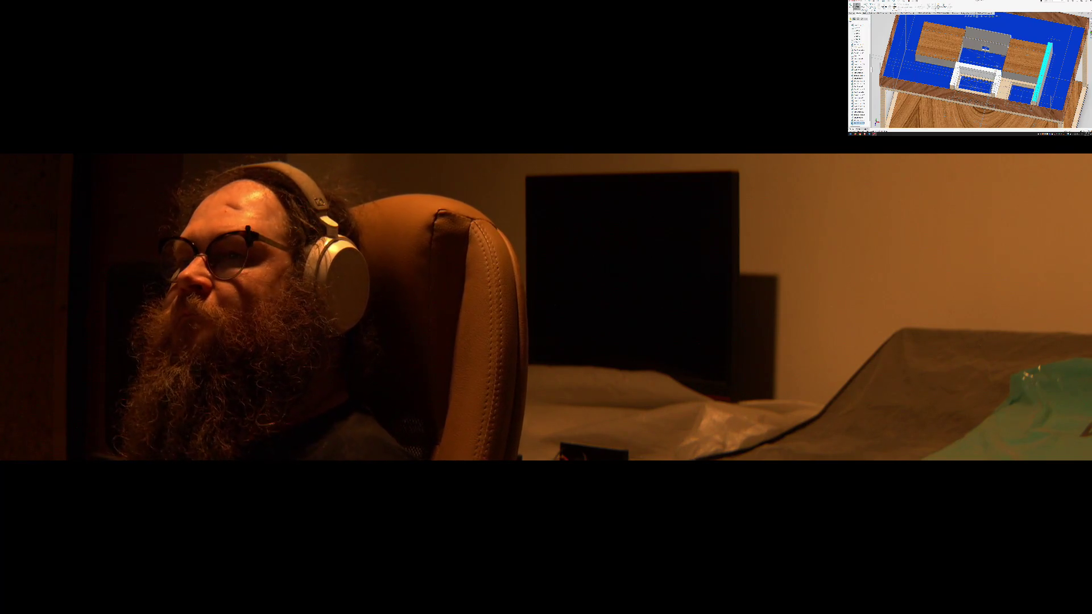
Switch to the Top view with Ctrl+5, then zoom in on the compartment arrangement
{"action": "key", "text": "ctrl+5"}
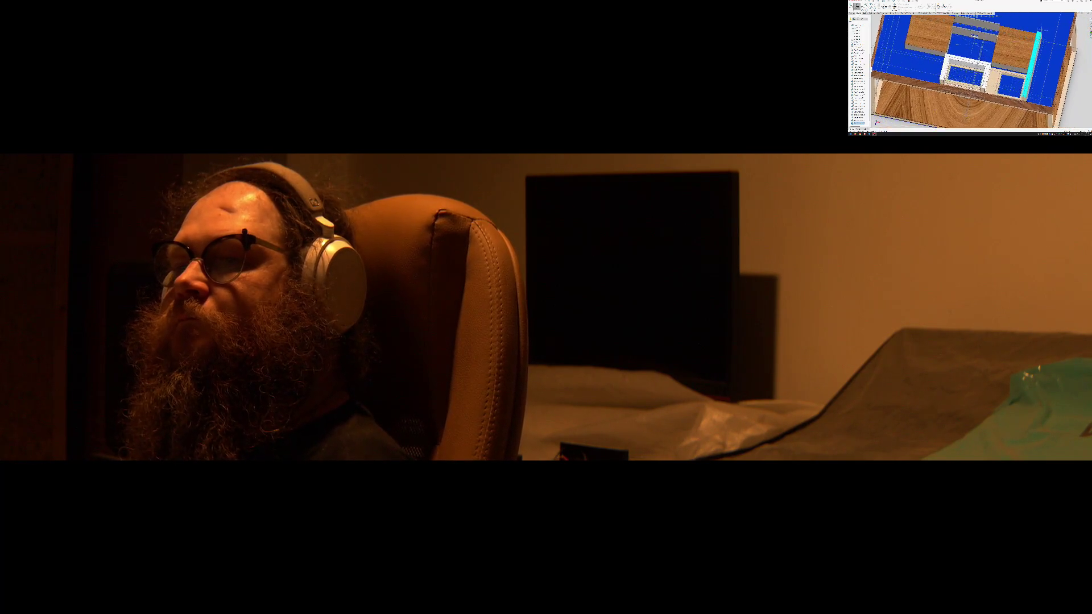
{"action": "middle_click_drag", "start_coordinate": [1025, 103], "coordinate": [1032, 109]}
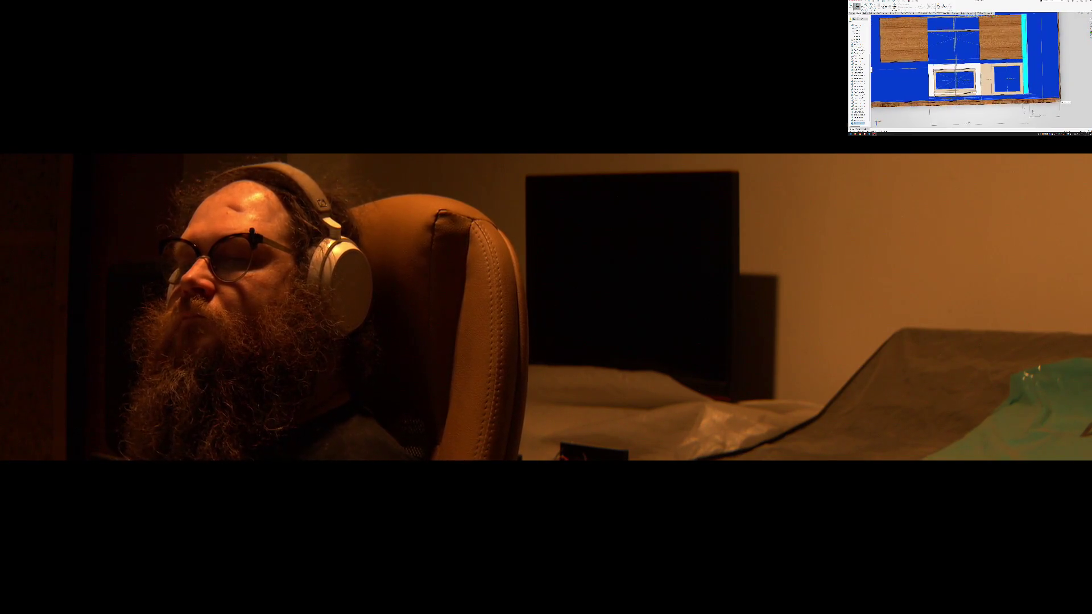